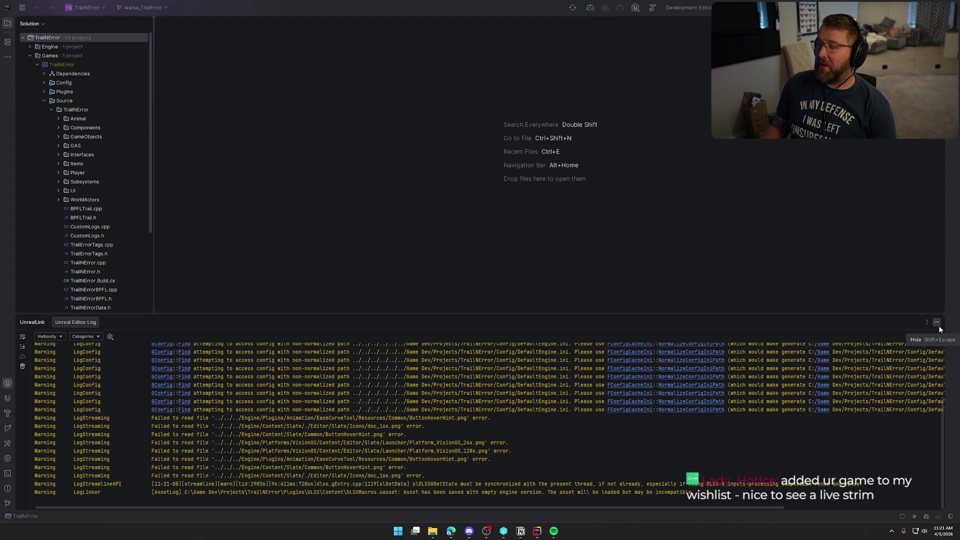
Hide the UnrealLink log panel in Rider and bring Unreal Editor to the front.
left_click(938, 325)
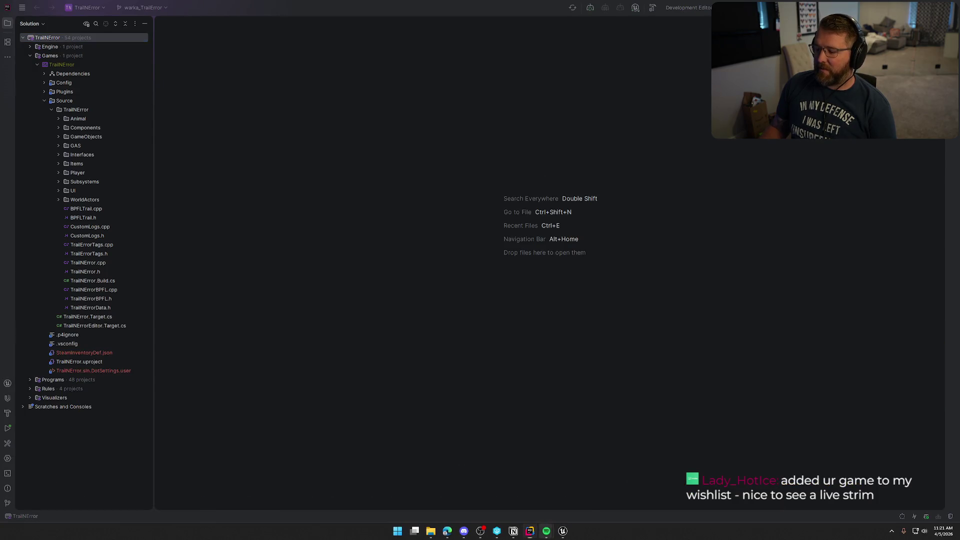
left_click(560, 534)
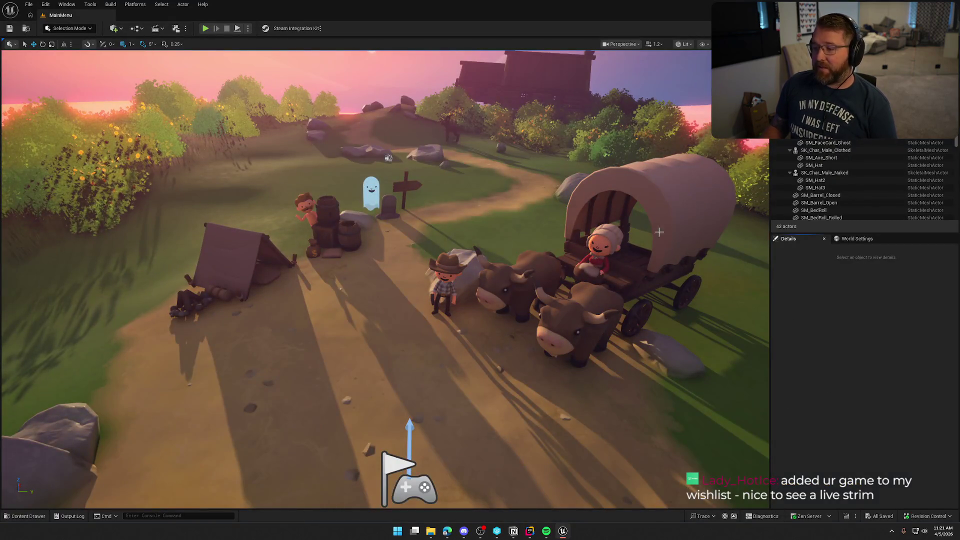
Open the GameWorld level from Content > Maps in the Content Drawer, replacing MainMenu.
scroll(456, 260, "up", 2)
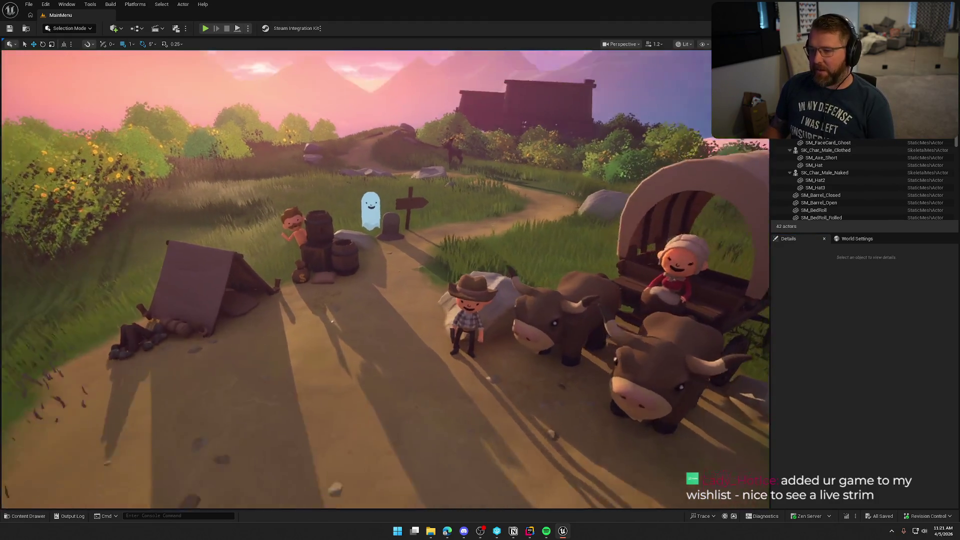
key("ctrl+space")
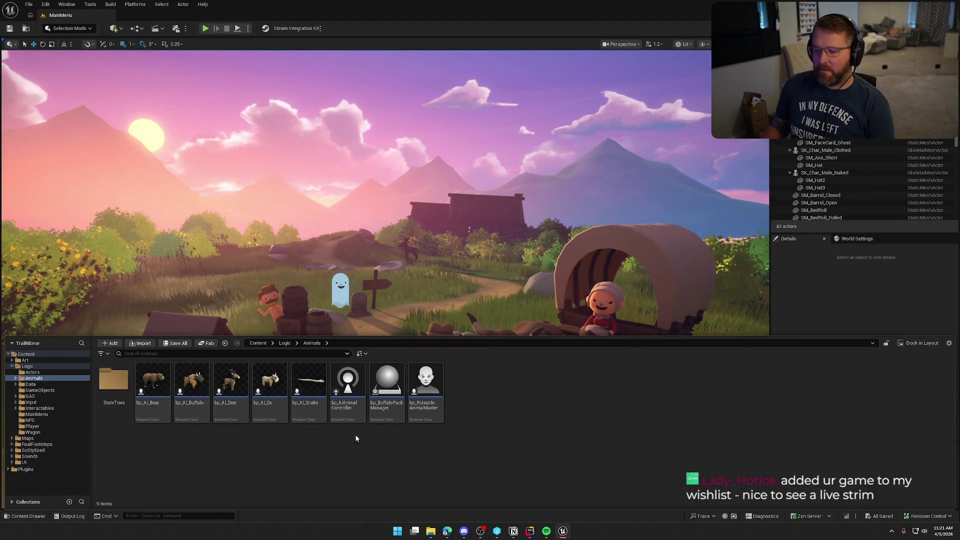
left_click(12, 367)
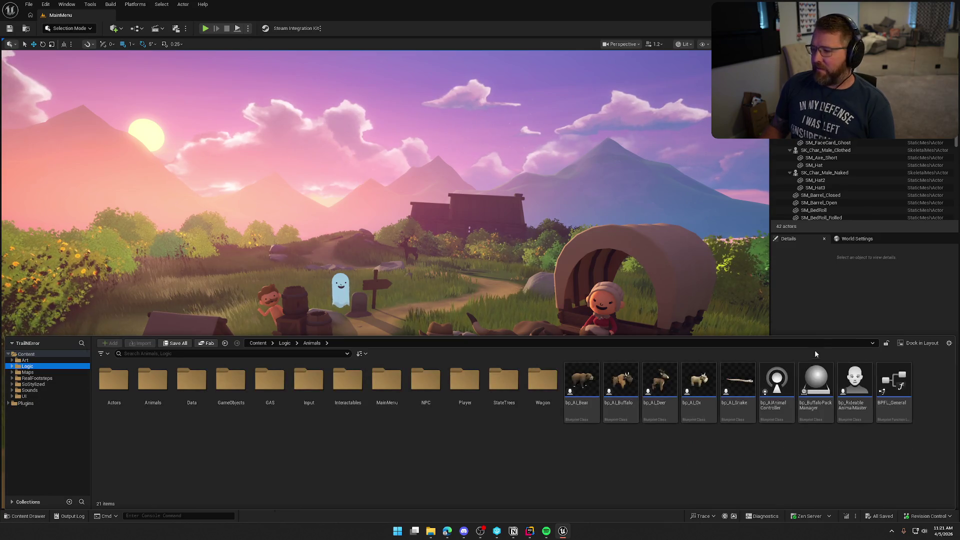
left_click(37, 373)
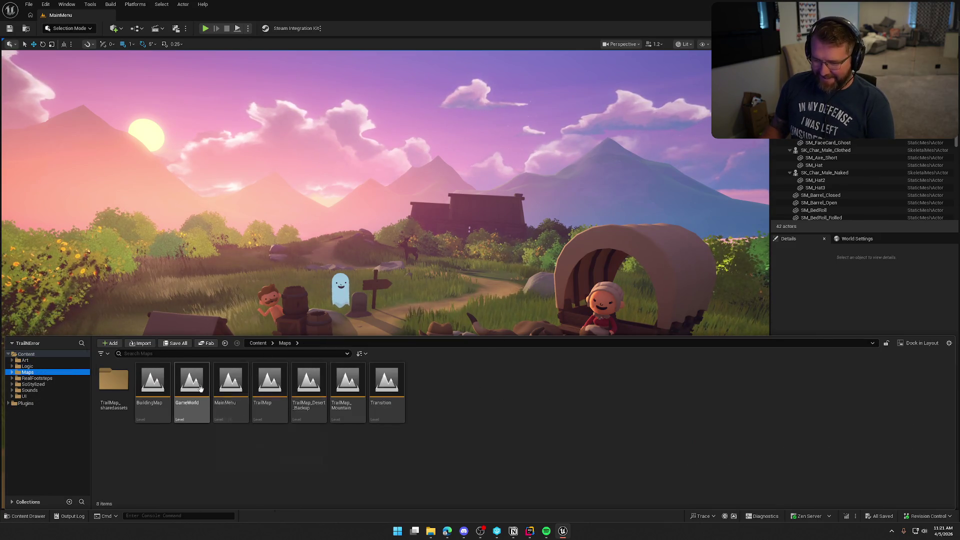
left_click(192, 385)
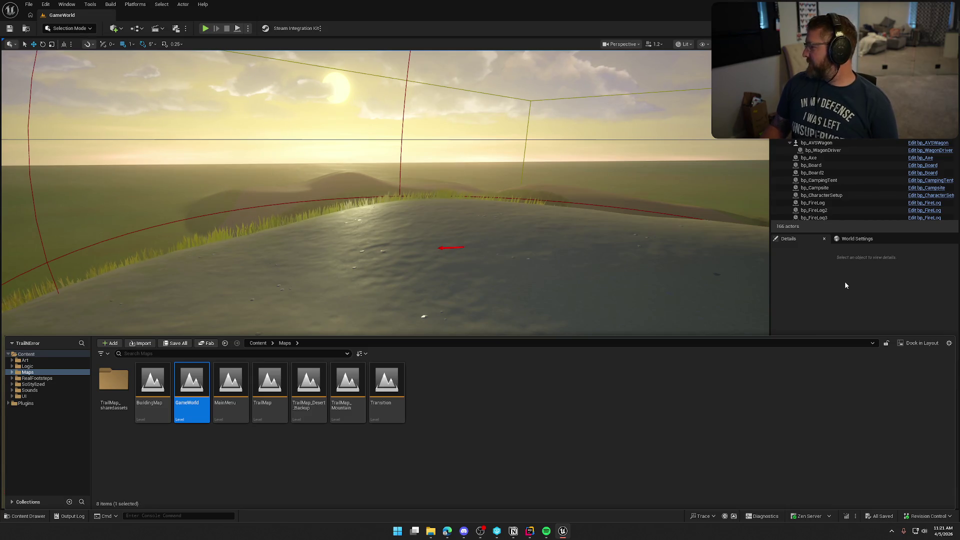
left_click(849, 314)
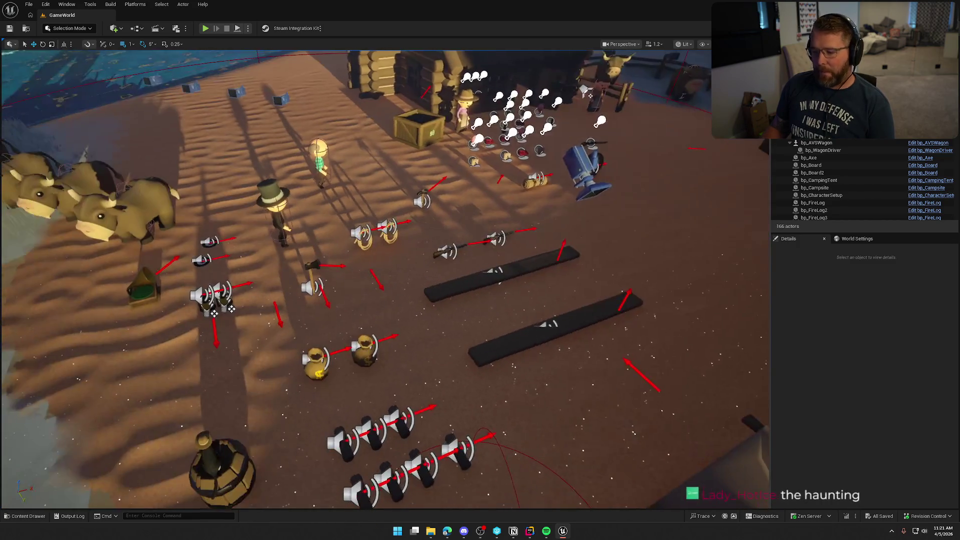
Frame the cabin, covered wagon and oxen in the viewport, then start a Play-In-Editor session.
key("g")
scroll(308, 243, "down", 5)
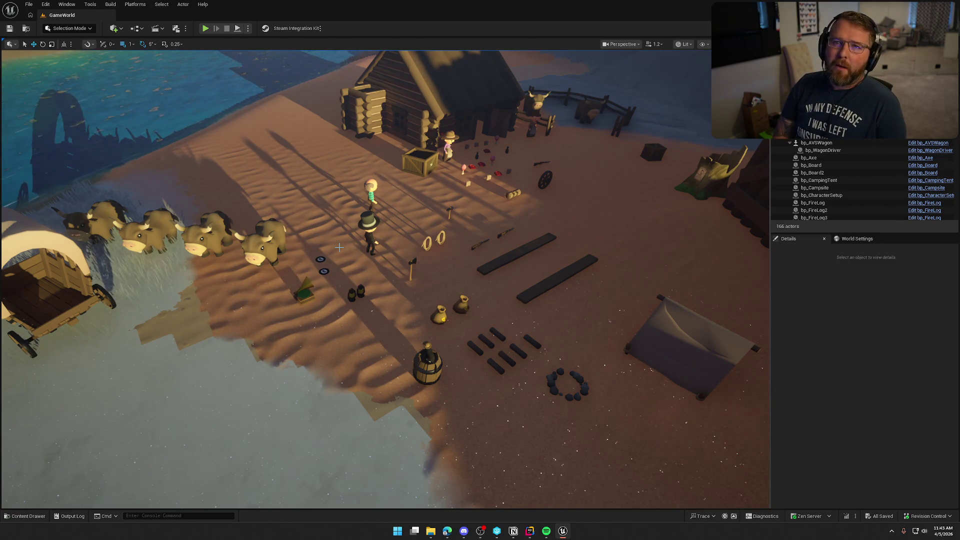
mouse_move(339, 247)
left_mouse_down()
mouse_move(313, 254)
mouse_move(247, 49)
left_mouse_up()
left_click(206, 28)
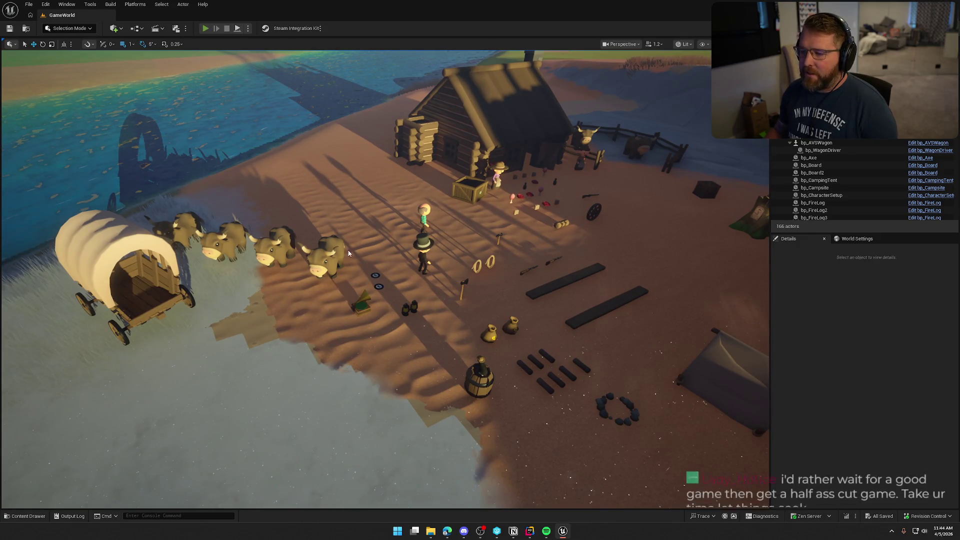
Walk the character around the oxen and covered wagon, then out onto the sand.
key("w")
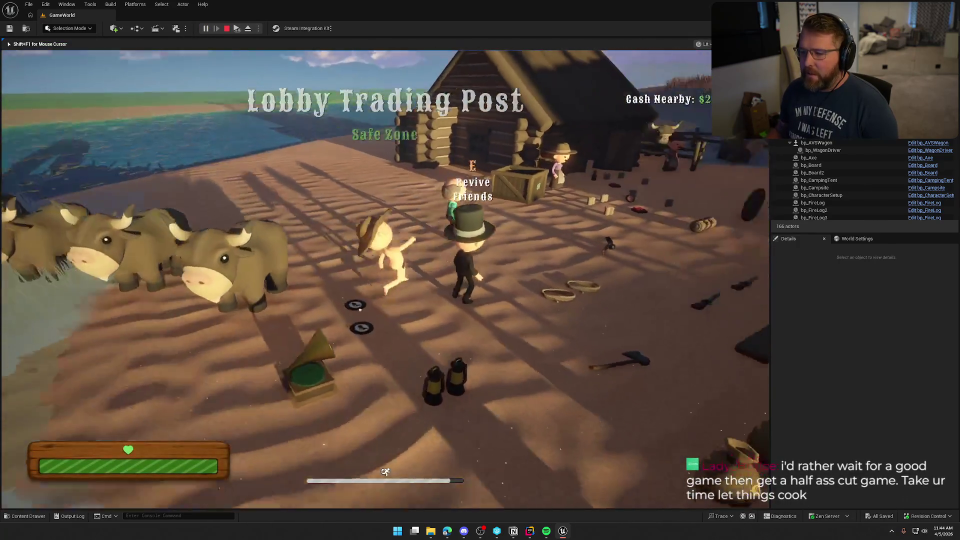
key("w")
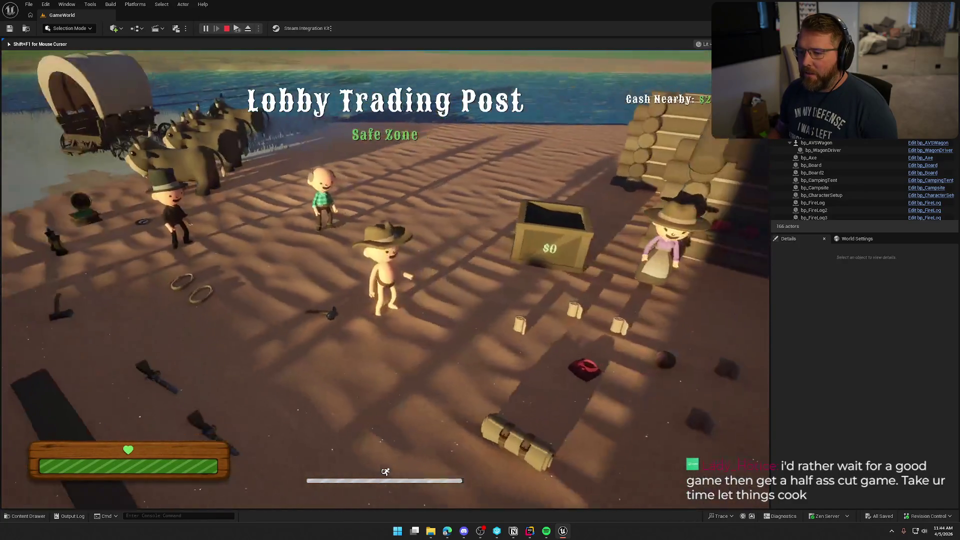
key("w")
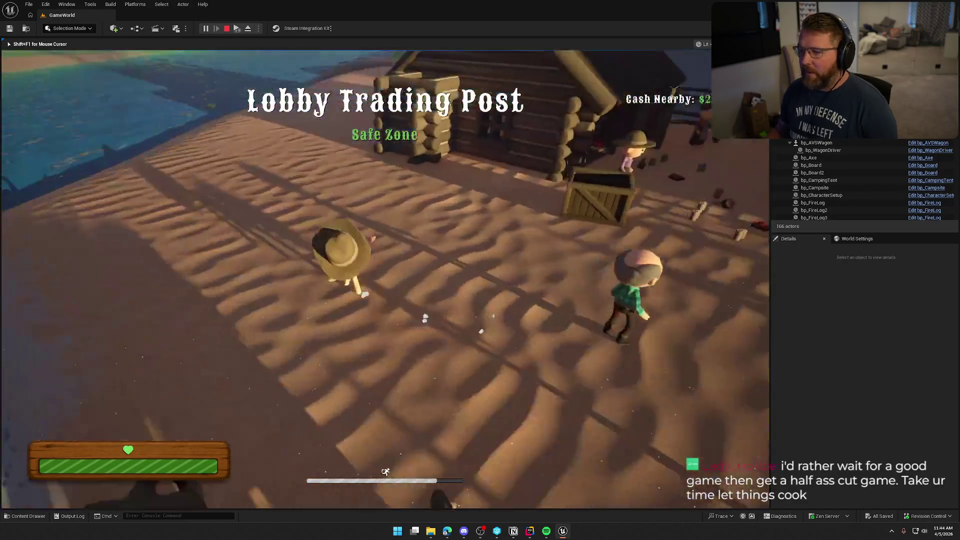
key("w")
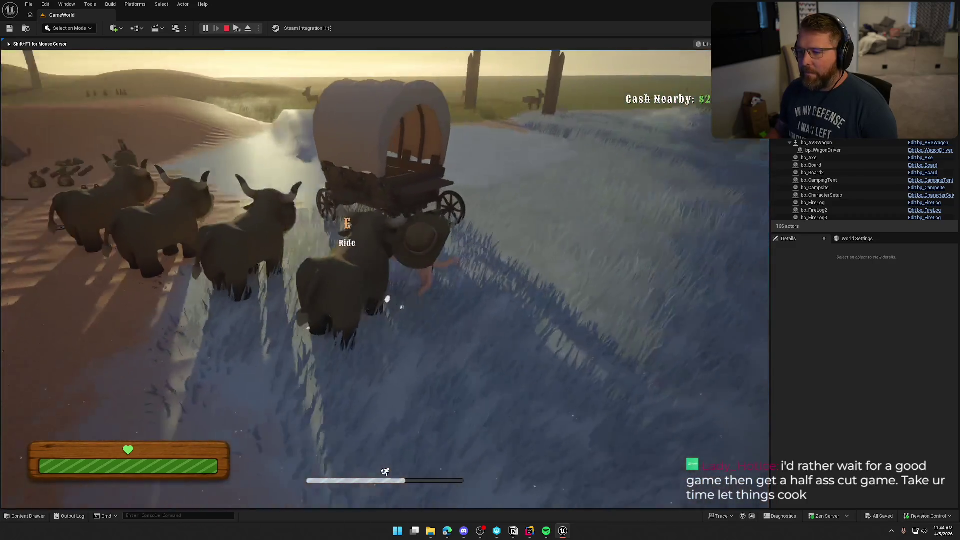
key("w")
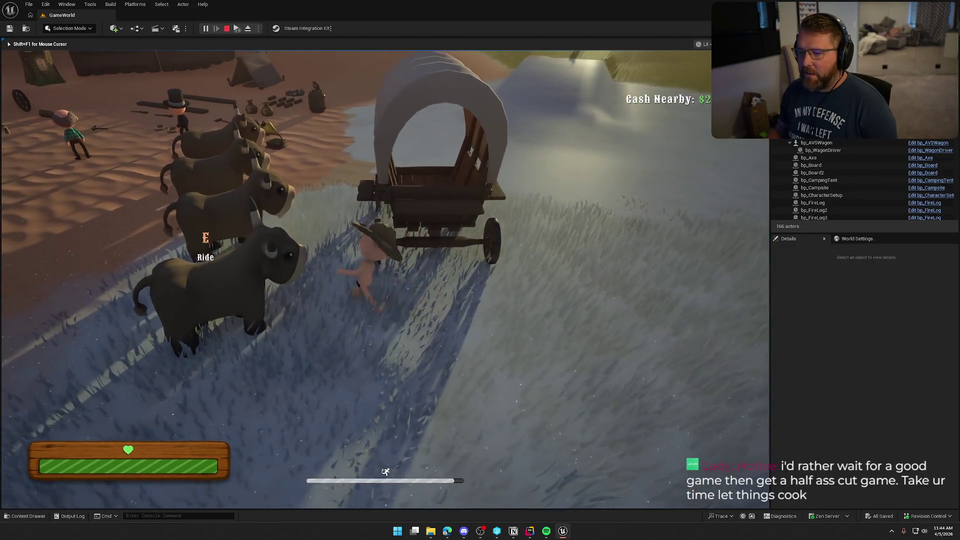
key("w")
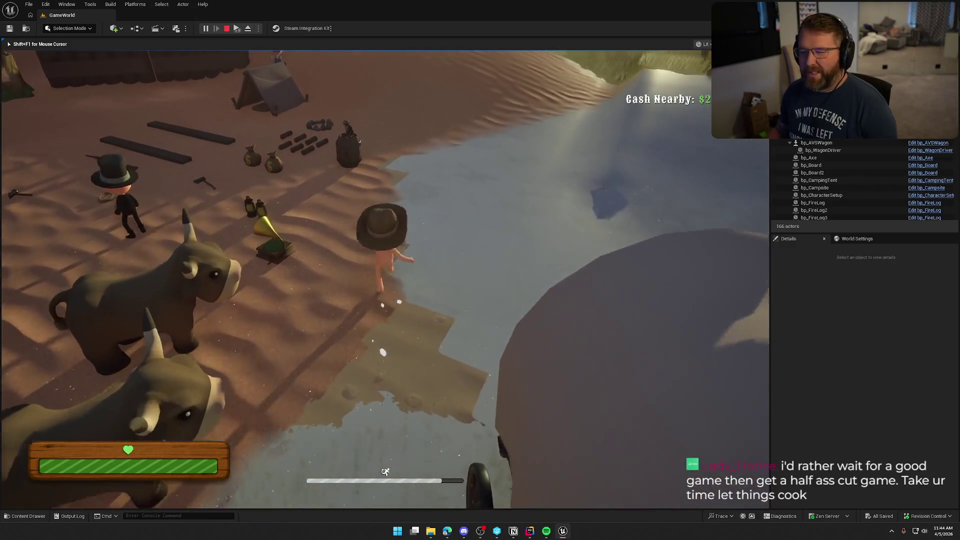
Run across the sand toward the cabin and dunes, then sprint into the Lobby Trading Post safe zone.
key("w")
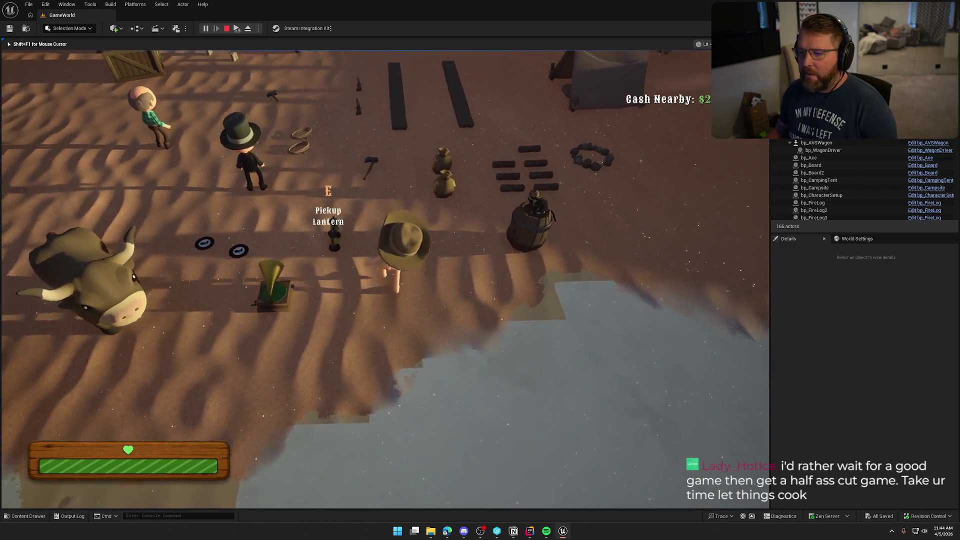
key("w")
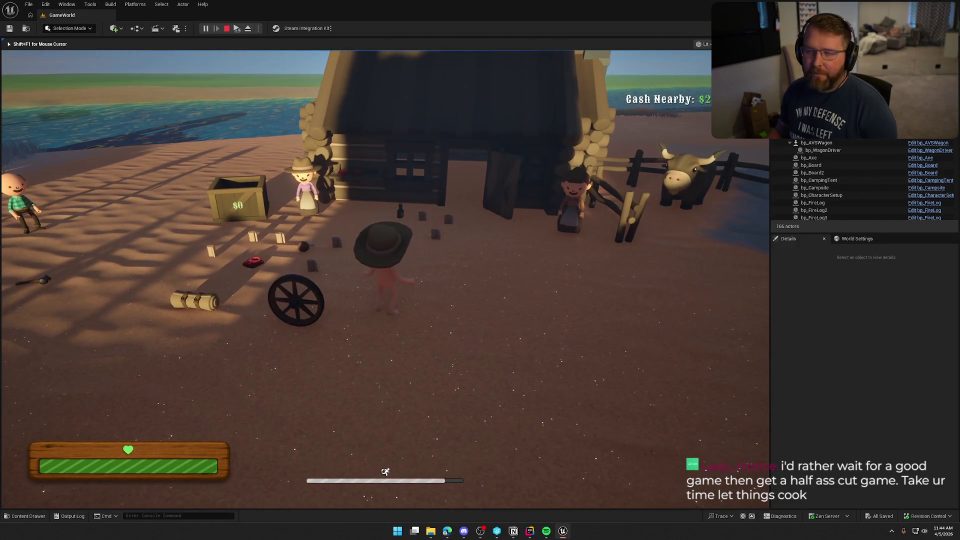
key("w")
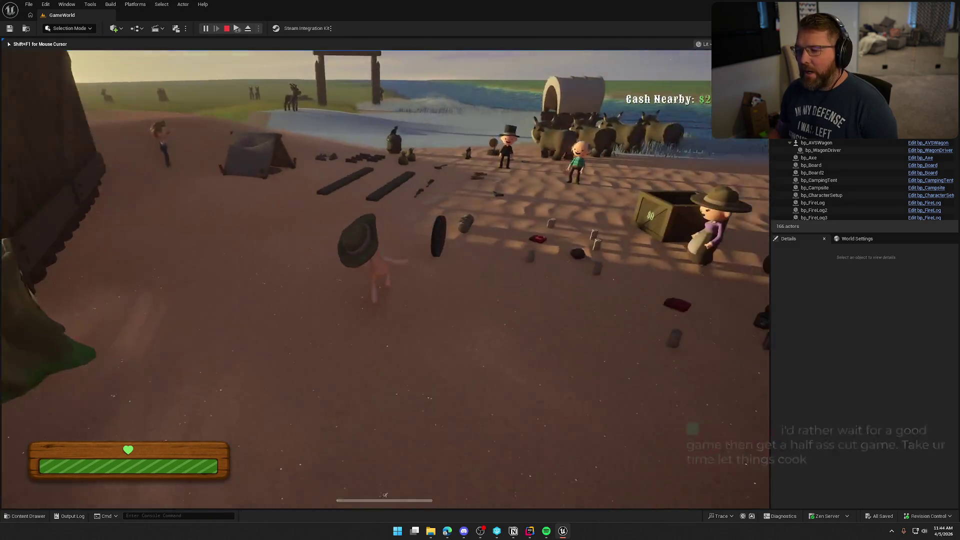
key("w")
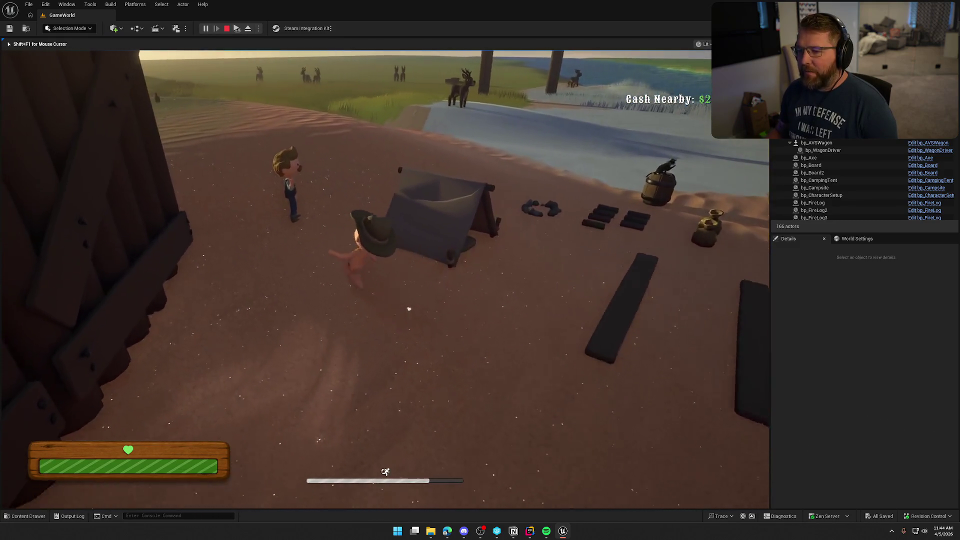
key("w")
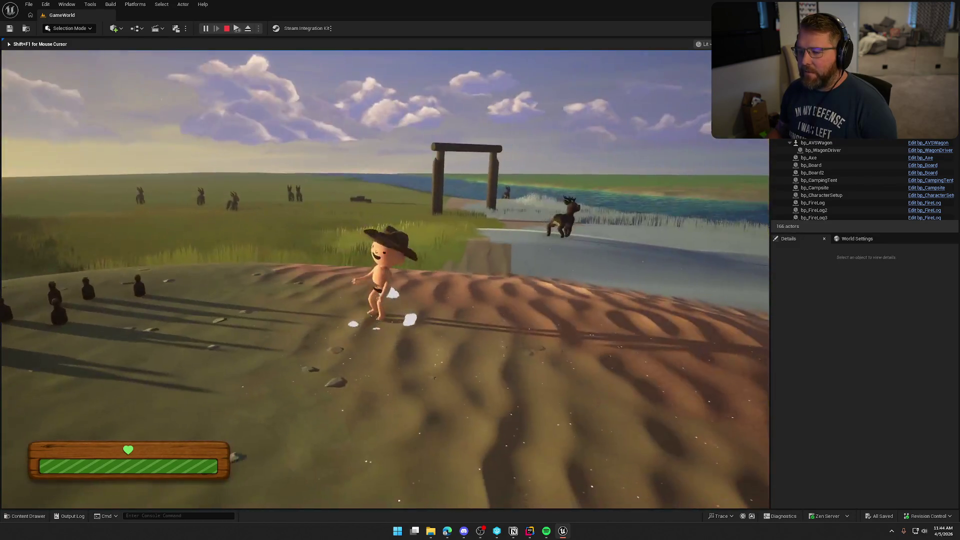
key("shift+w")
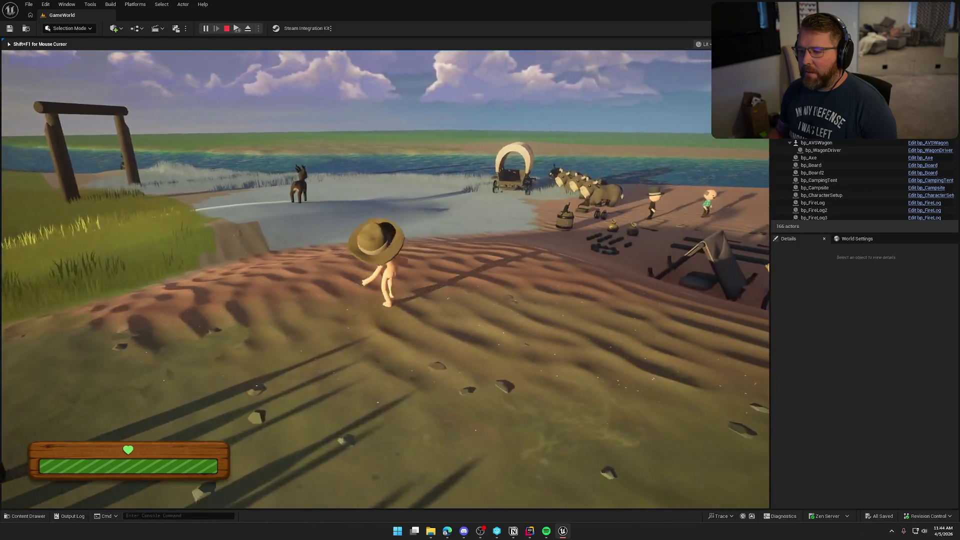
key("shift+w")
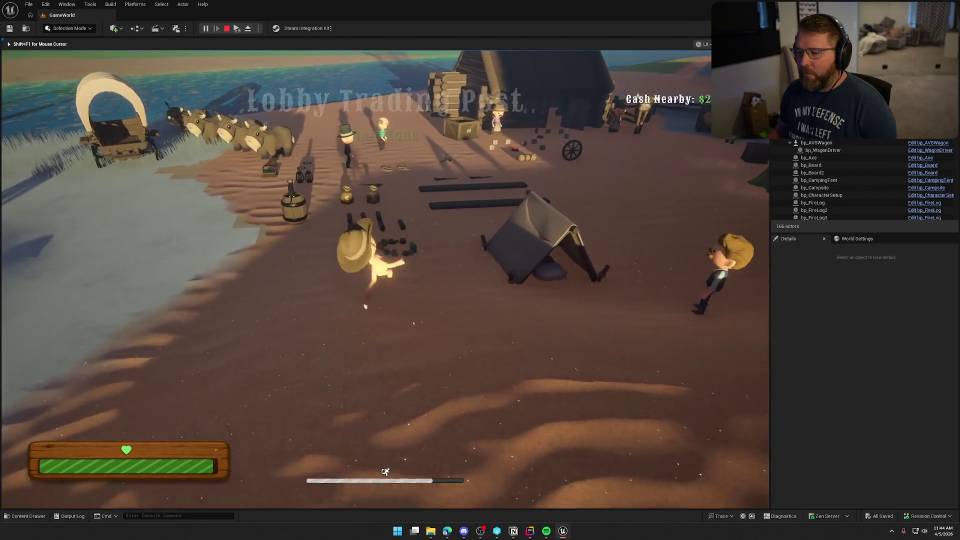
Sprint the character between the camp and the riverbank, then end the playtest with Esc.
key("shift+w")
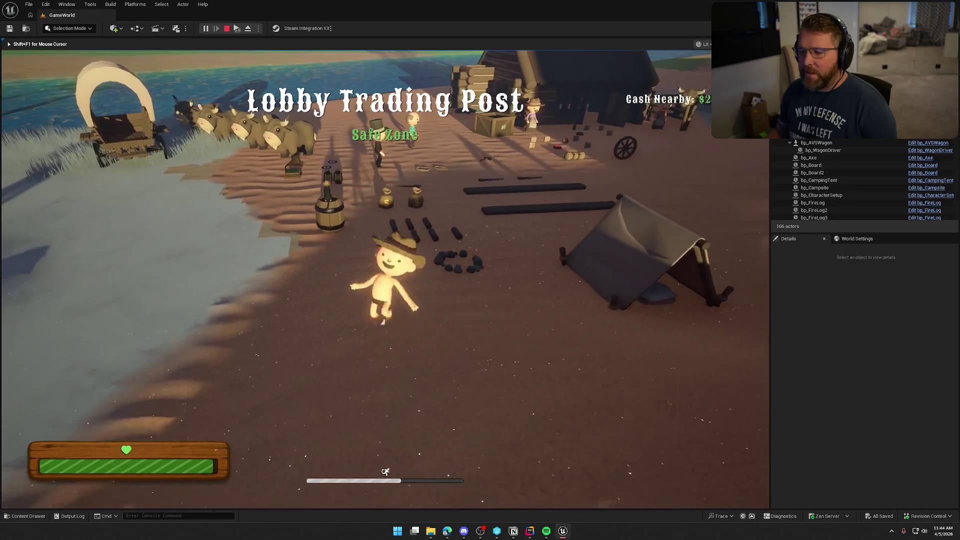
key("s")
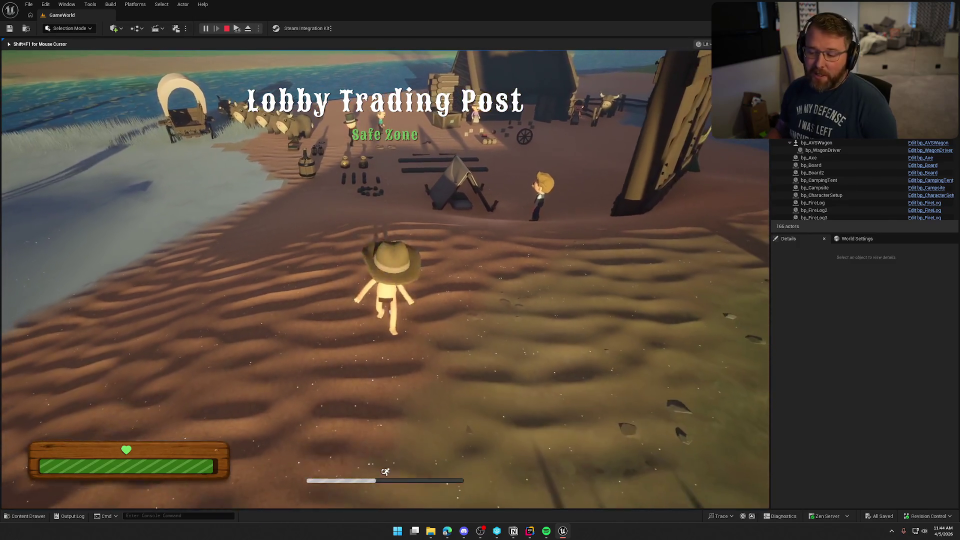
key("w")
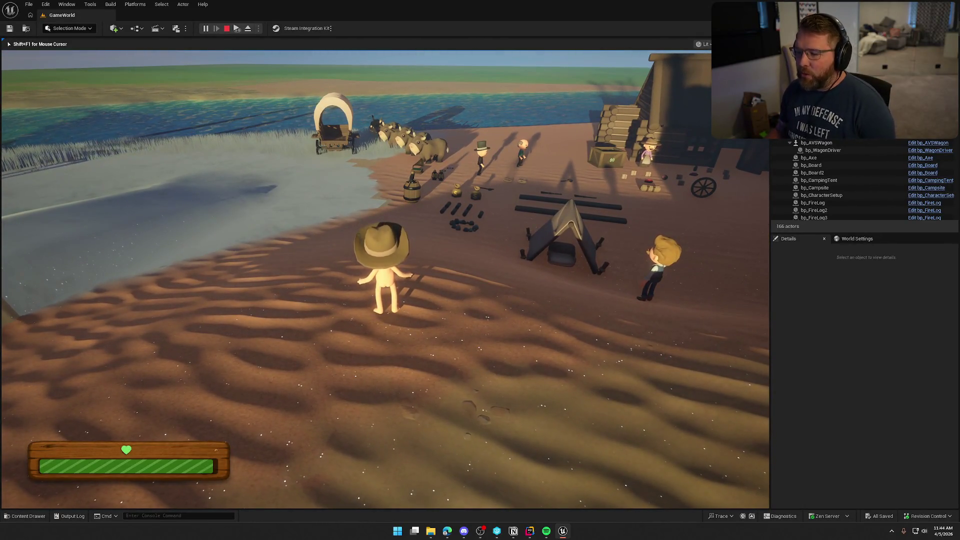
key("w")
key("shift")
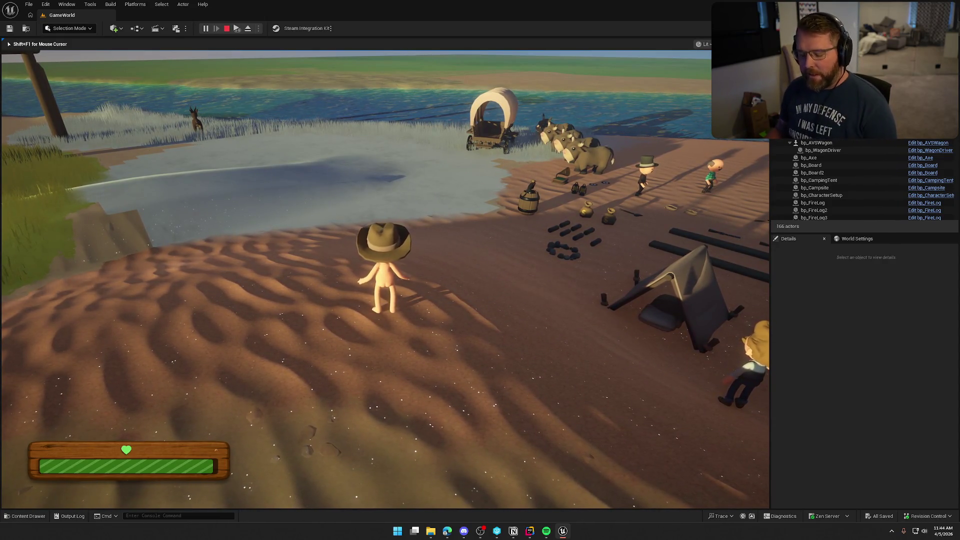
key("w")
key("shift")
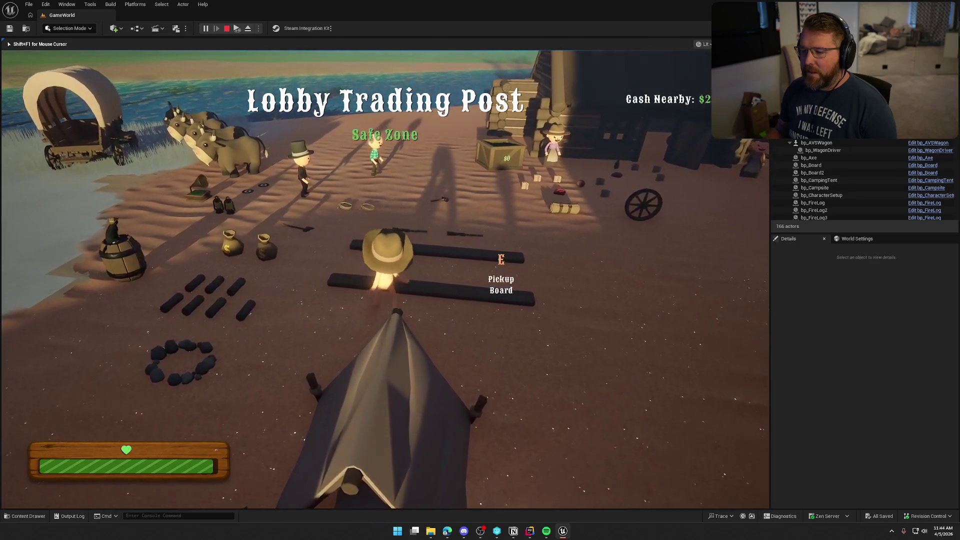
key("shift")
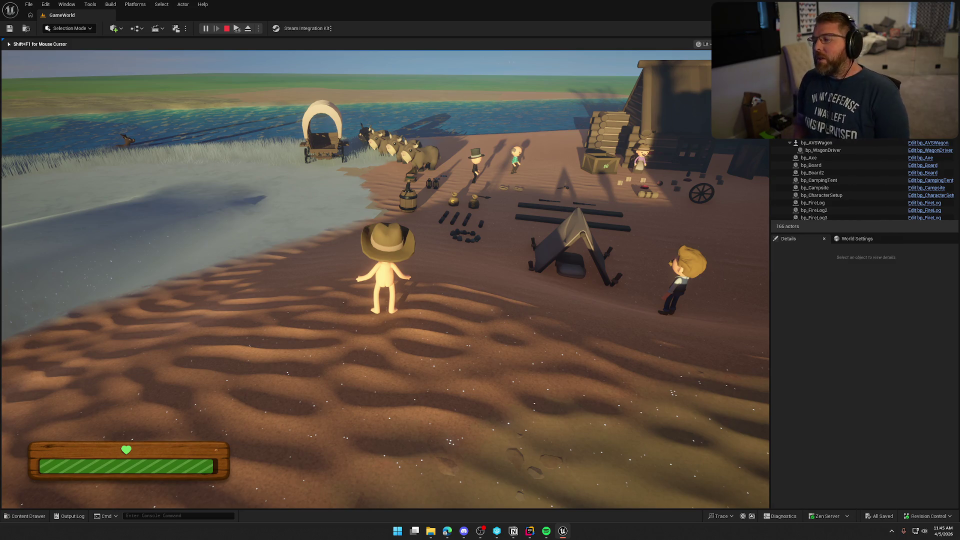
key("Escape")
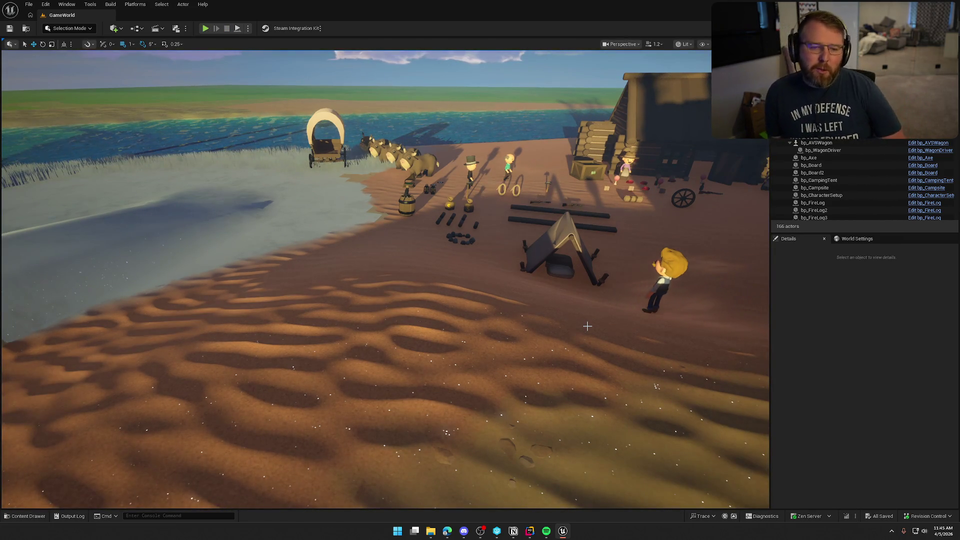
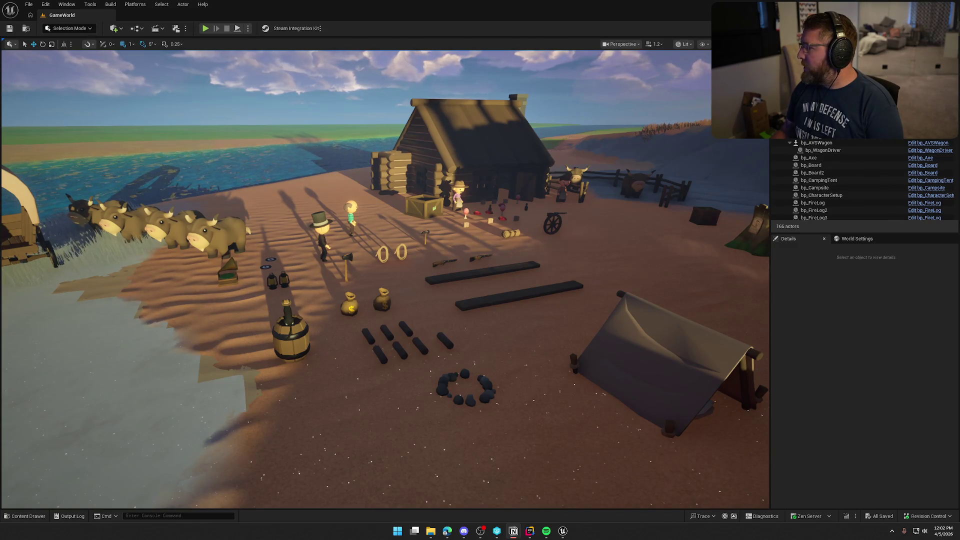
Bring the Notion Field Audit - Game Design page forward and scroll down to its implementation notes.
key("alt+Tab")
left_click_drag(639, 45, 515, 34)
scroll(546, 296, "down", 10)
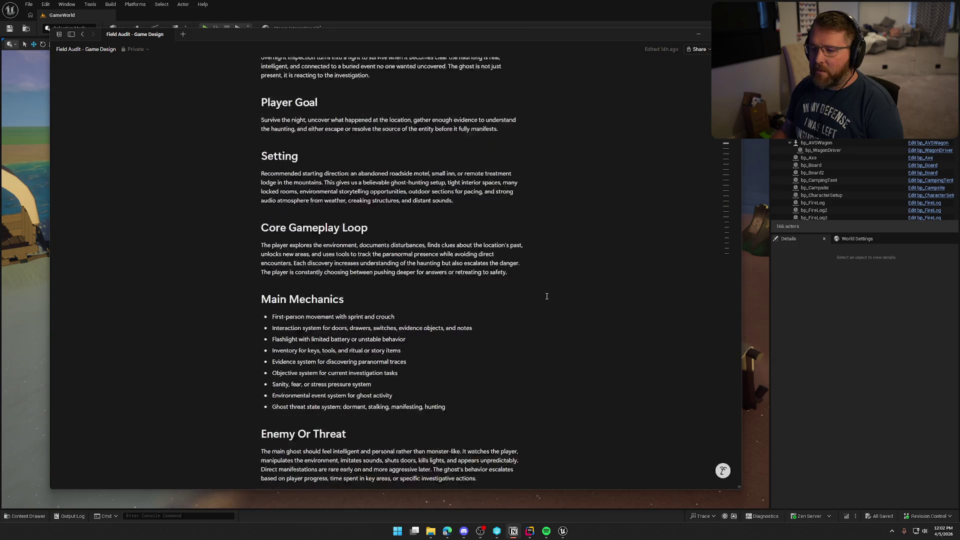
scroll(546, 296, "down", 20)
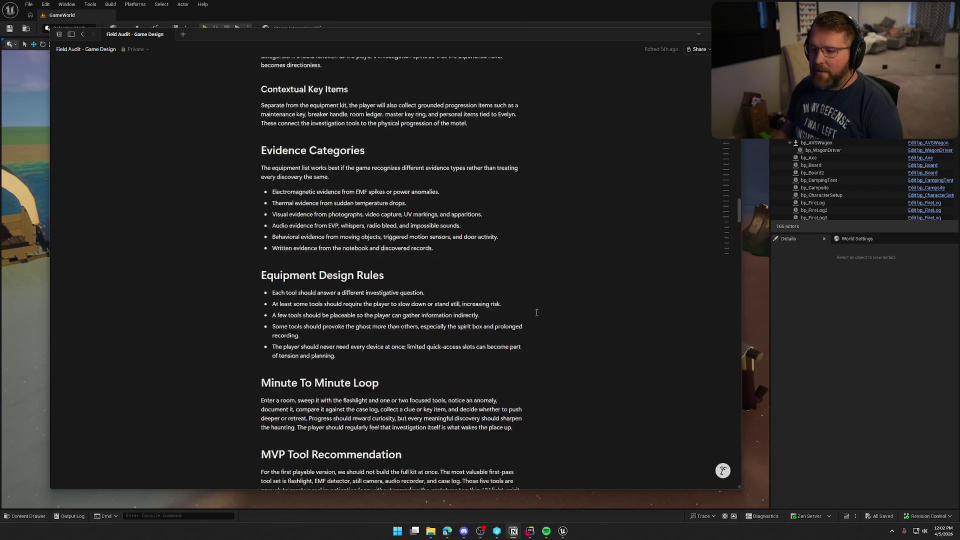
scroll(537, 313, "down", 20)
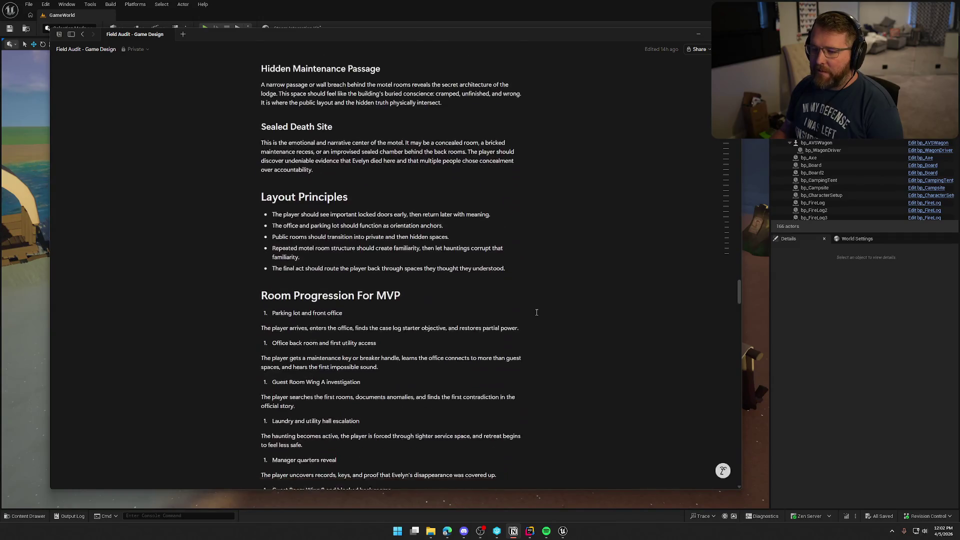
scroll(536, 313, "down", 20)
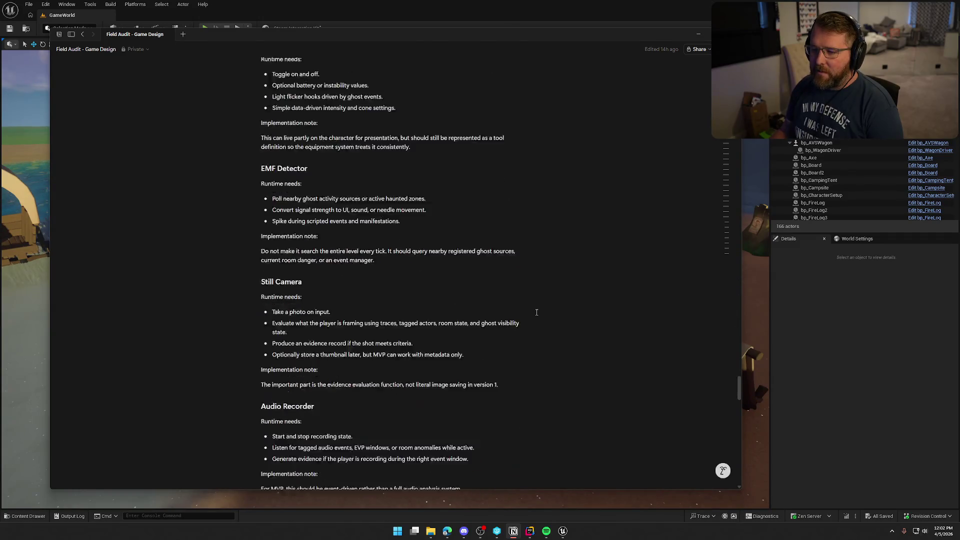
scroll(537, 312, "down", 20)
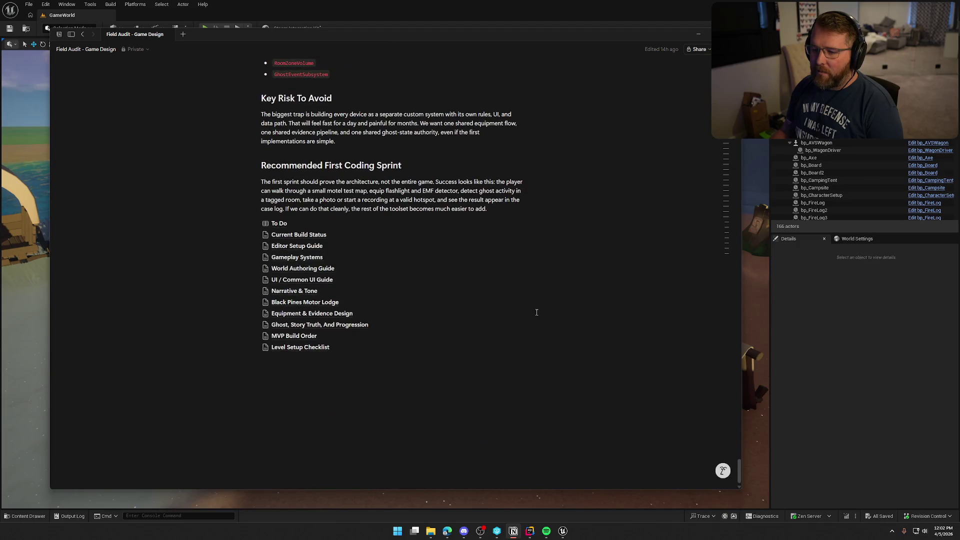
Glance at the To Do task list page, then return to the Field Audit hub and scroll through it.
left_click(500, 224)
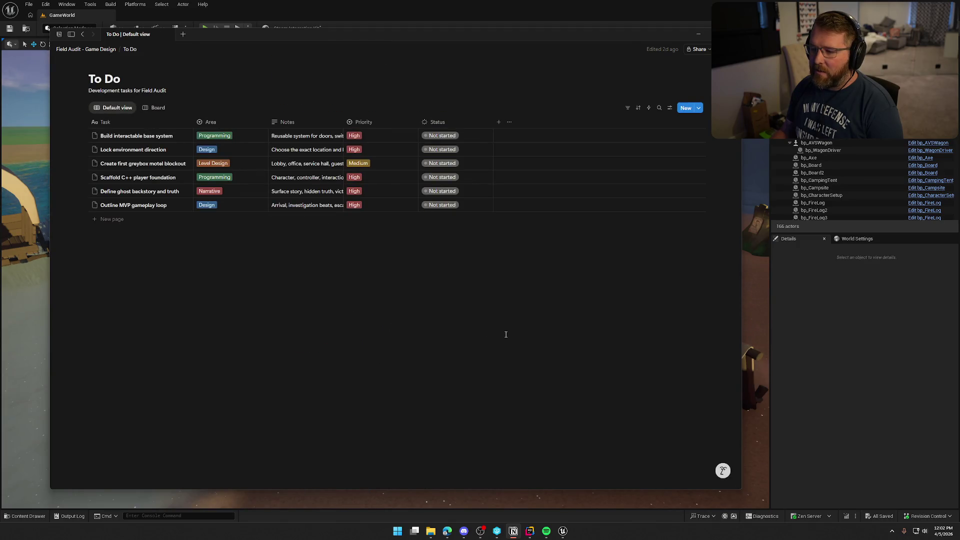
left_click(102, 54)
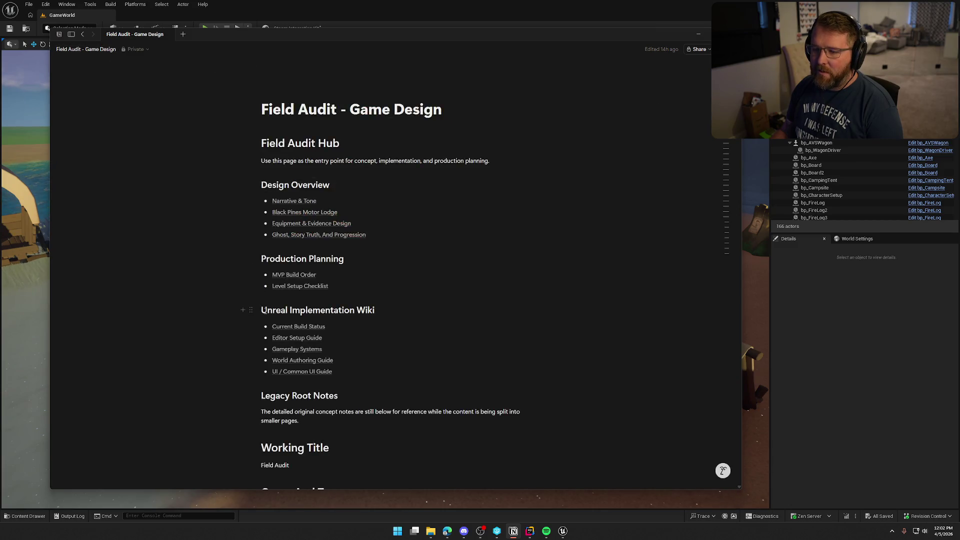
scroll(419, 302, "down", 20)
scroll(419, 301, "down", 20)
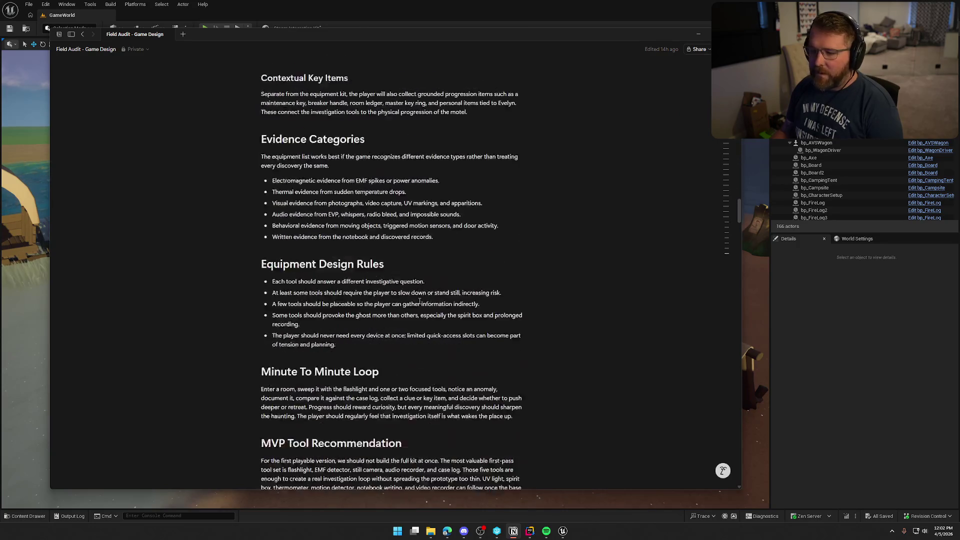
scroll(419, 300, "down", 20)
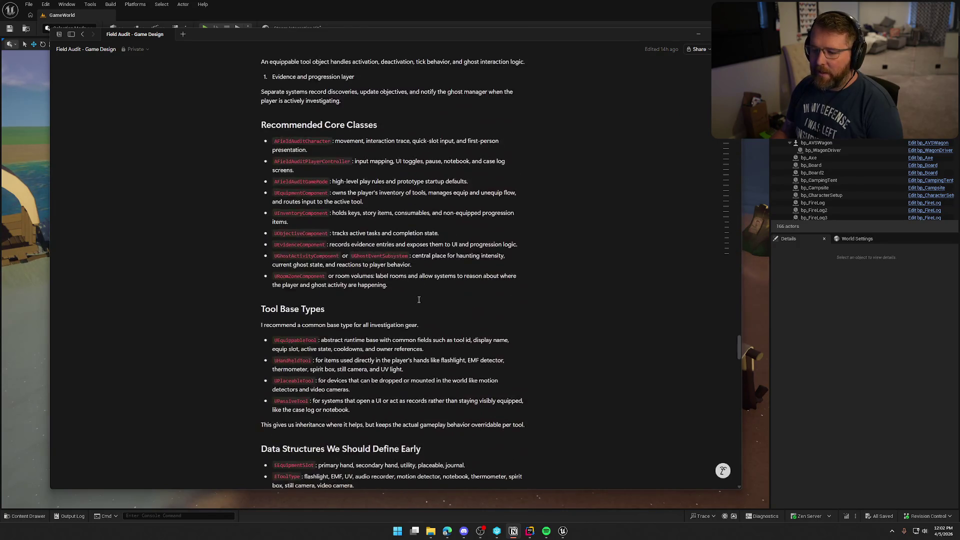
scroll(414, 304, "down", 20)
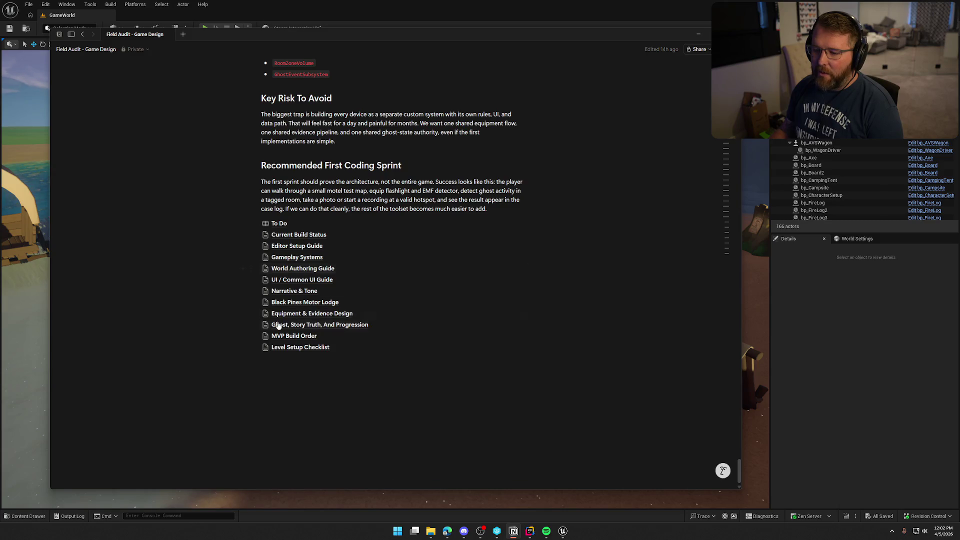
scroll(653, 249, "up", 15)
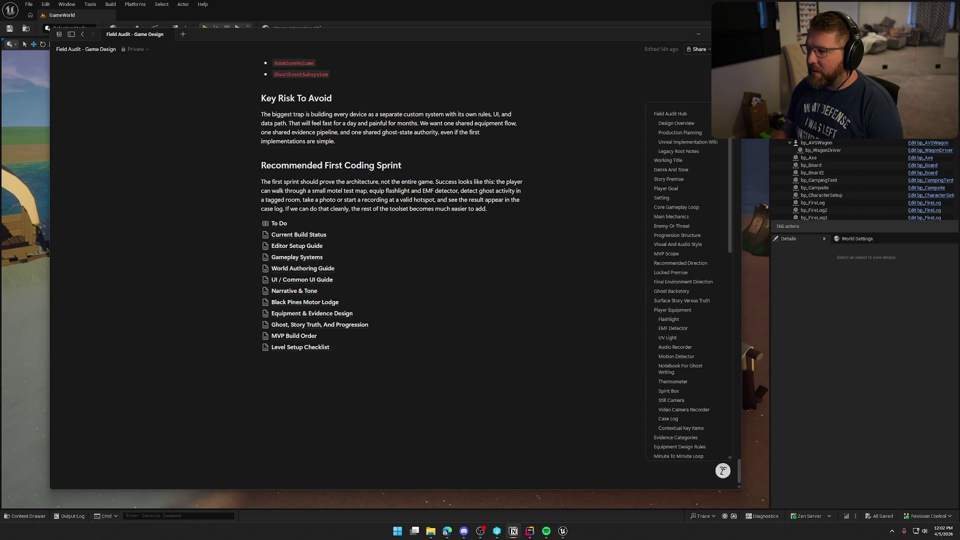
scroll(653, 249, "up", 8)
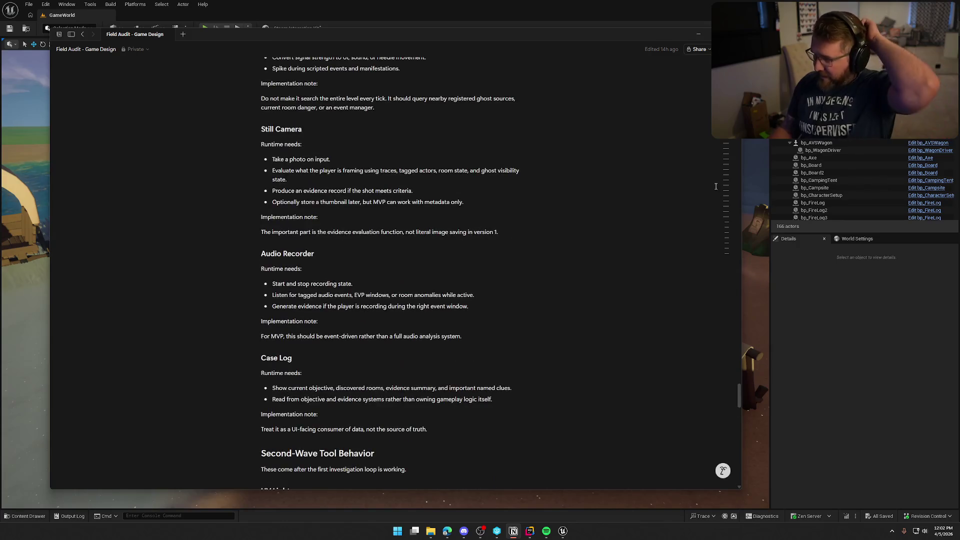
scroll(563, 265, "up", 20)
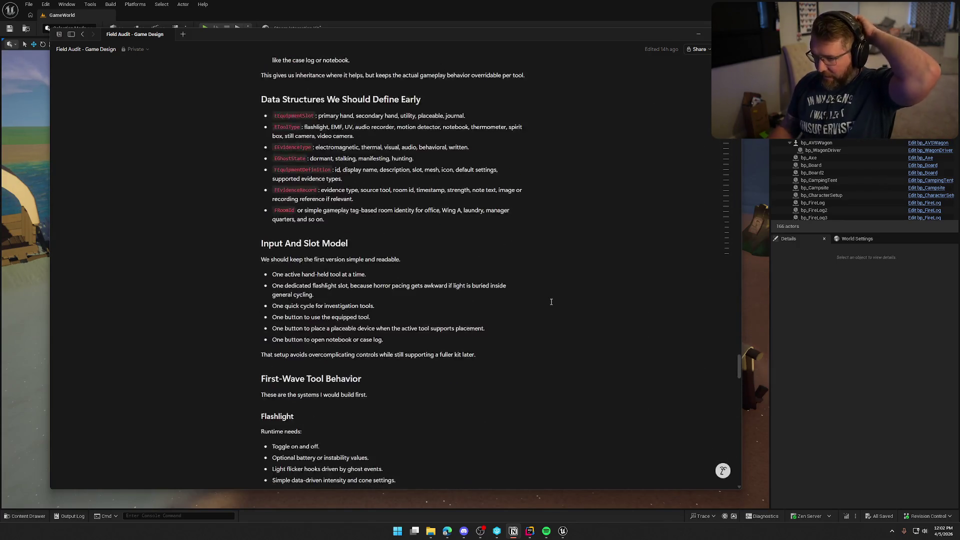
scroll(549, 298, "up", 20)
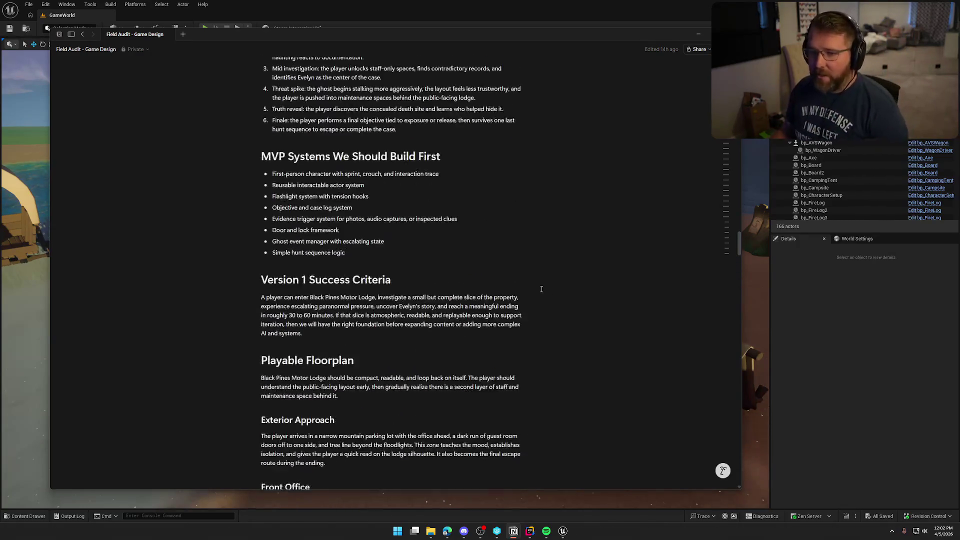
scroll(525, 246, "up", 20)
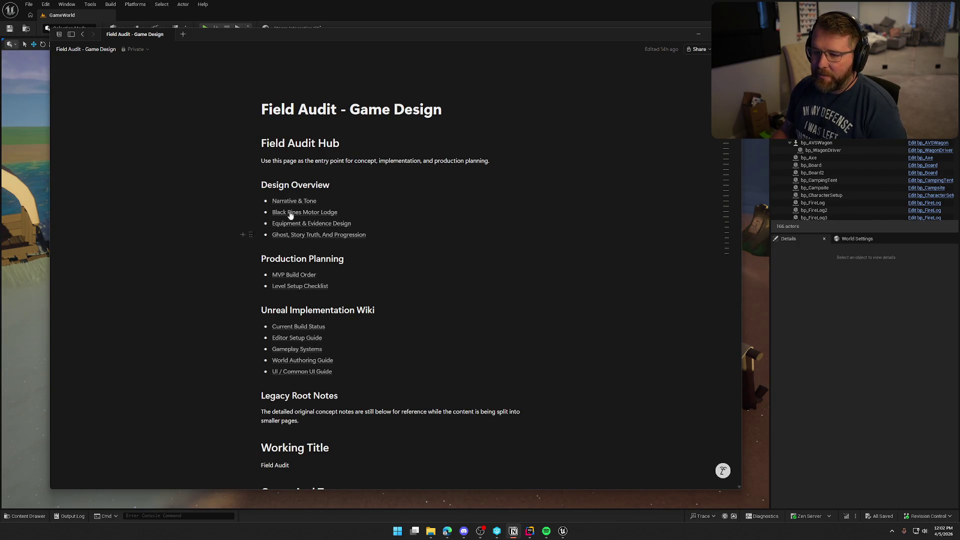
Review the Equipment & Evidence Design page, go back to the hub, and switch back to Unreal Engine.
left_click(323, 225)
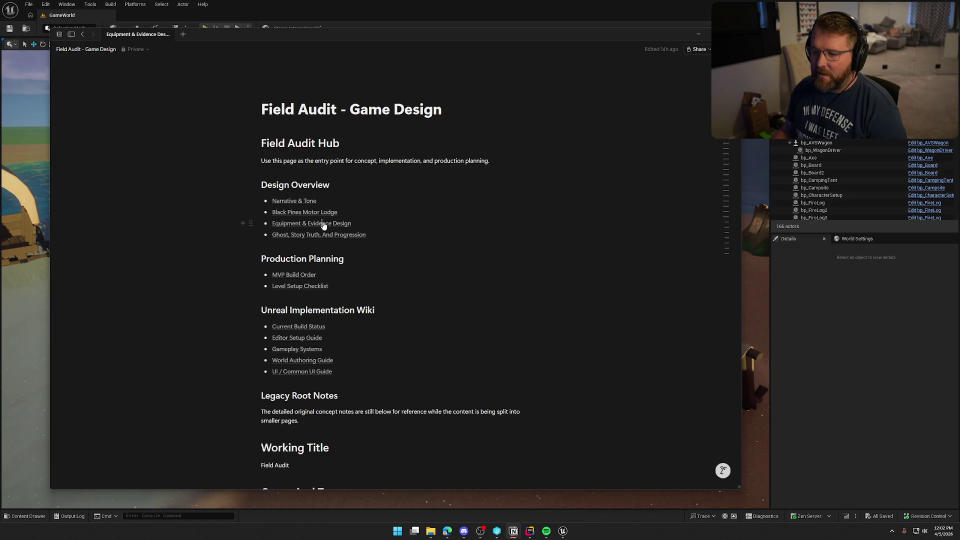
scroll(579, 267, "down", 15)
scroll(581, 266, "up", 4)
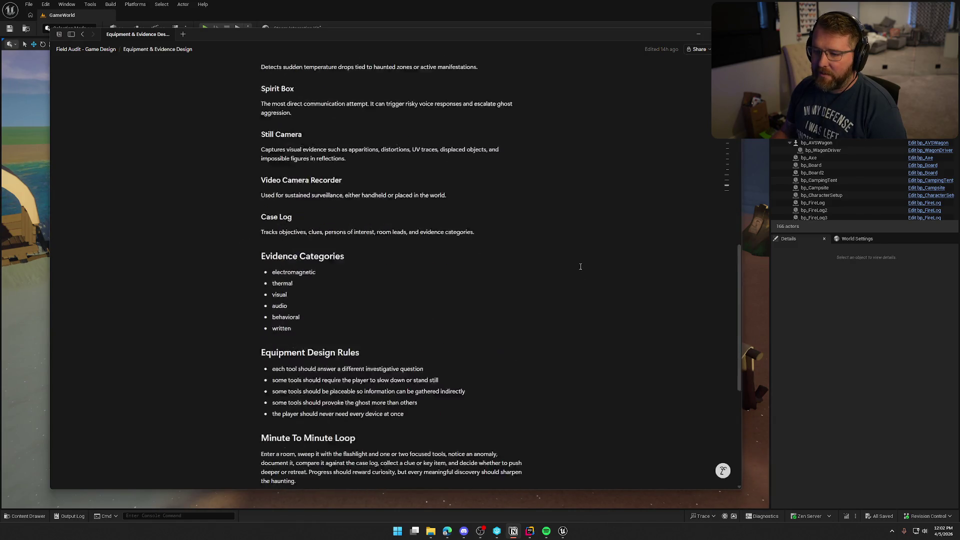
scroll(576, 260, "up", 12)
left_click(83, 34)
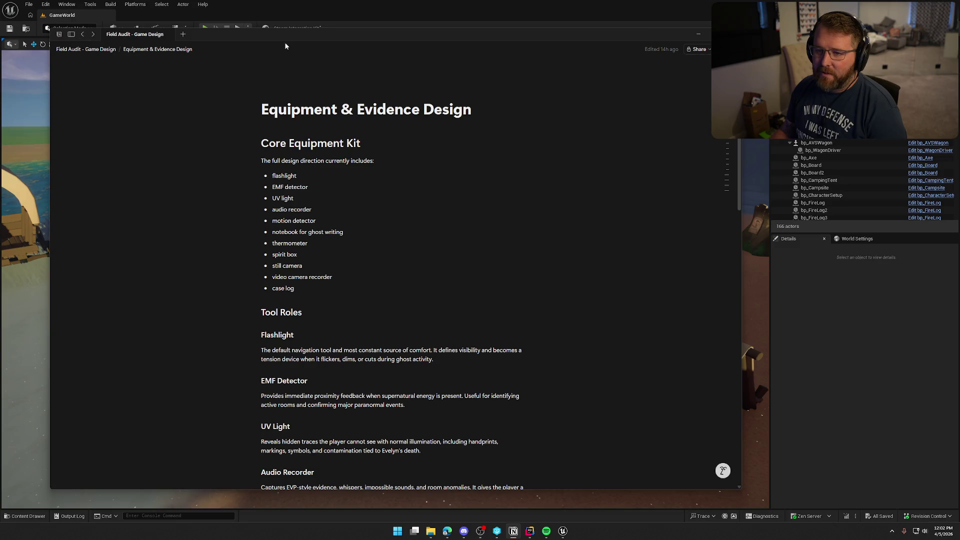
key("alt+Tab")
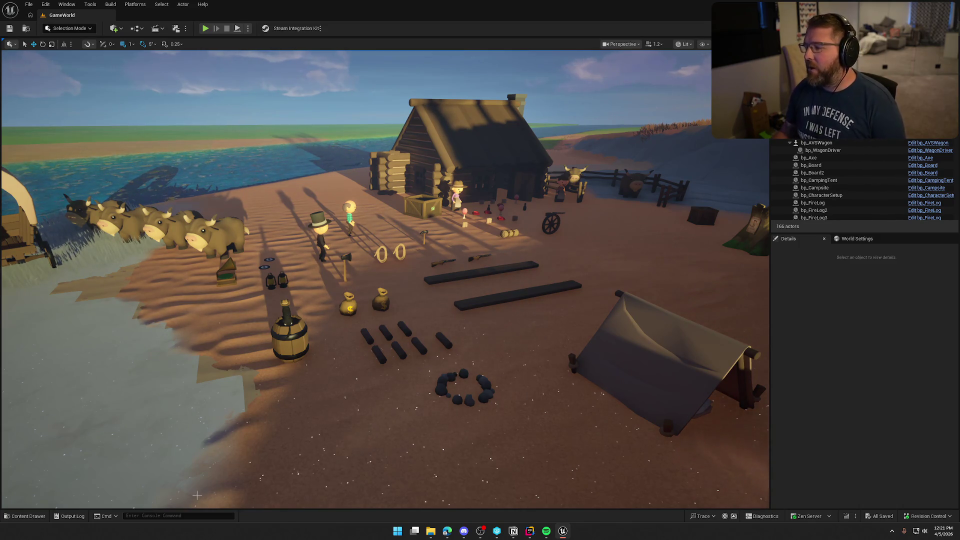
Search Edit > Plugins for 'assi' to find the AI Assistant plugin, then close the Plugins tab.
left_click_drag(521, 278, 490, 250)
left_click(46, 4)
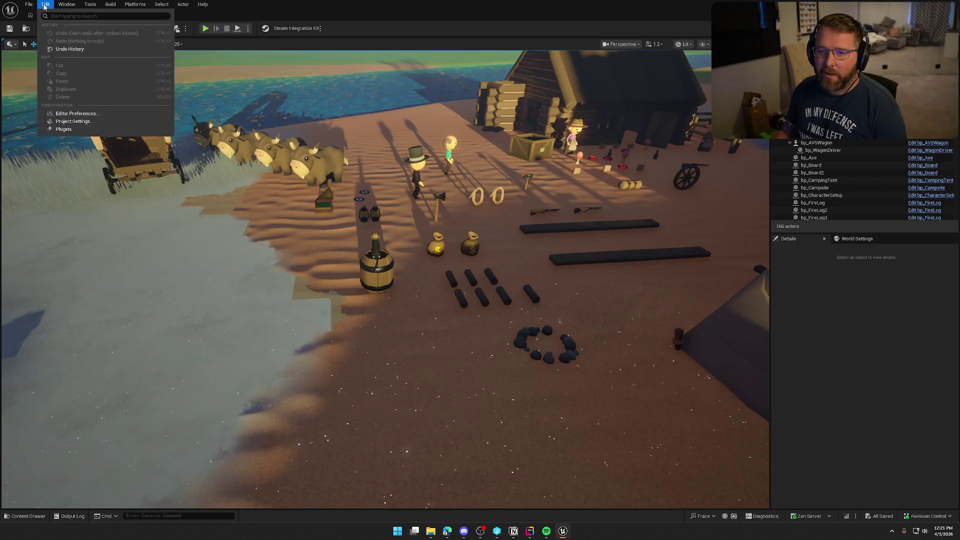
left_click(64, 129)
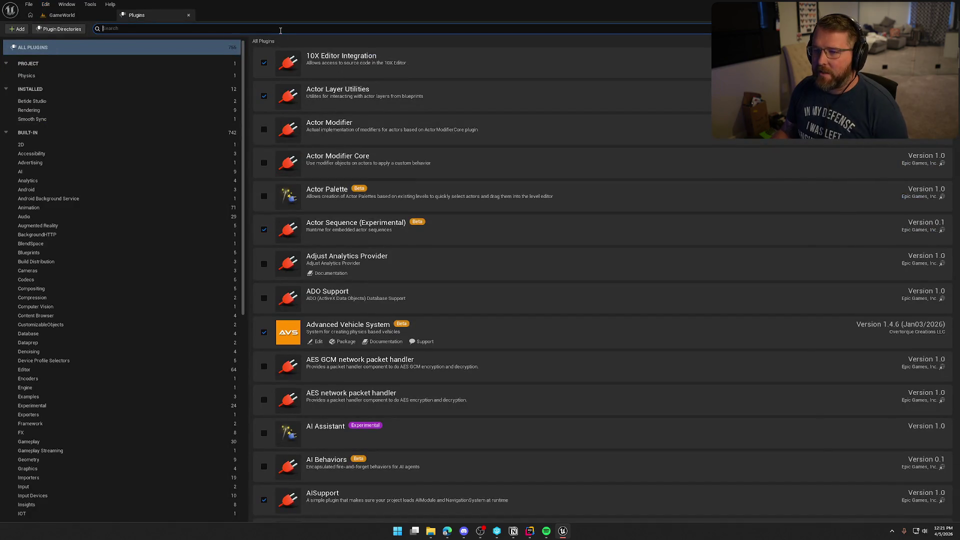
type("assi")
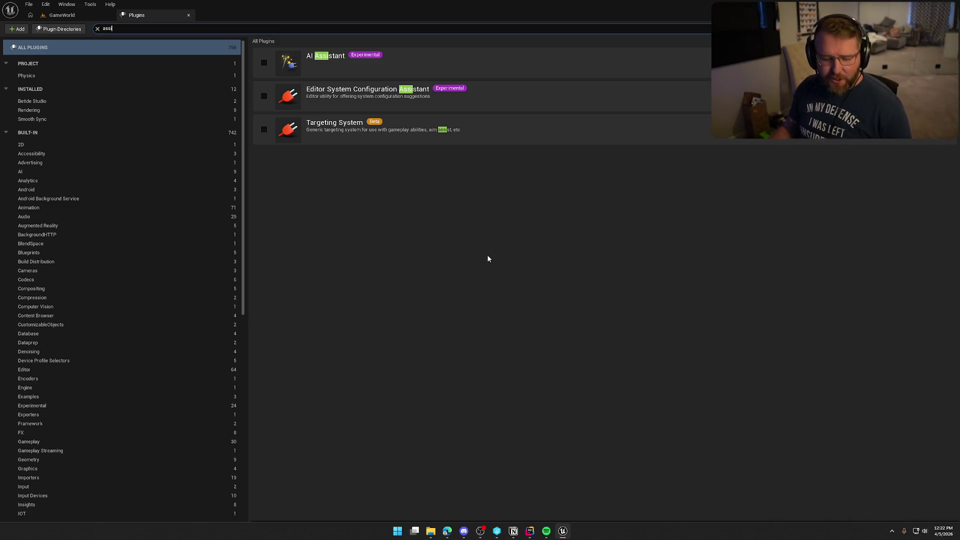
left_click(189, 15)
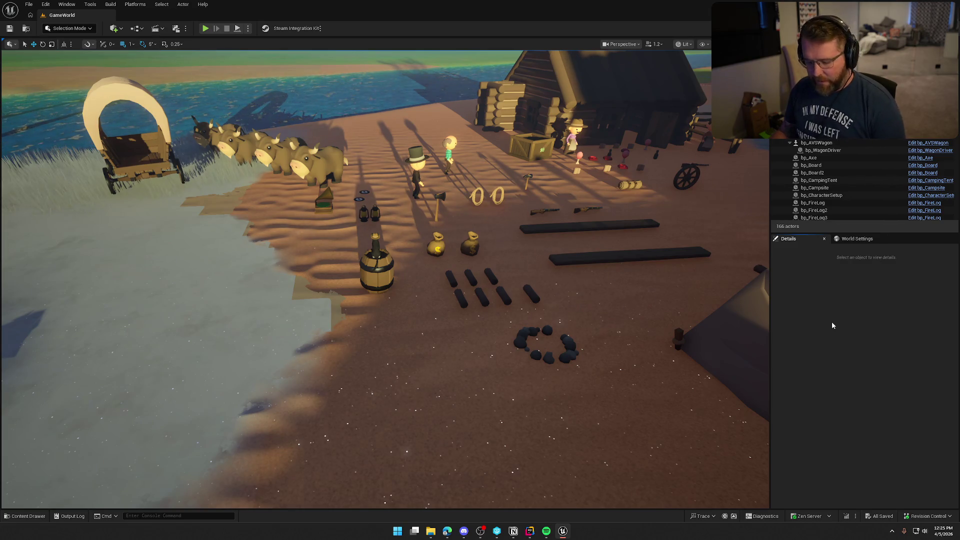
Open the BPFL_General function library from the Content Drawer's Logic folder.
left_click_drag(600, 300, 660, 295)
left_click_drag(415, 180, 373, 163)
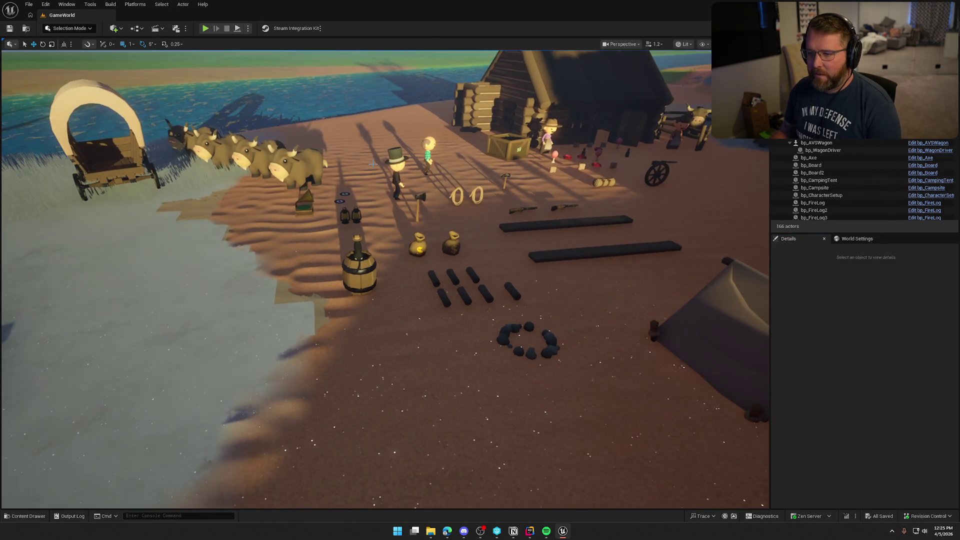
key("ctrl+space")
left_click(27, 366)
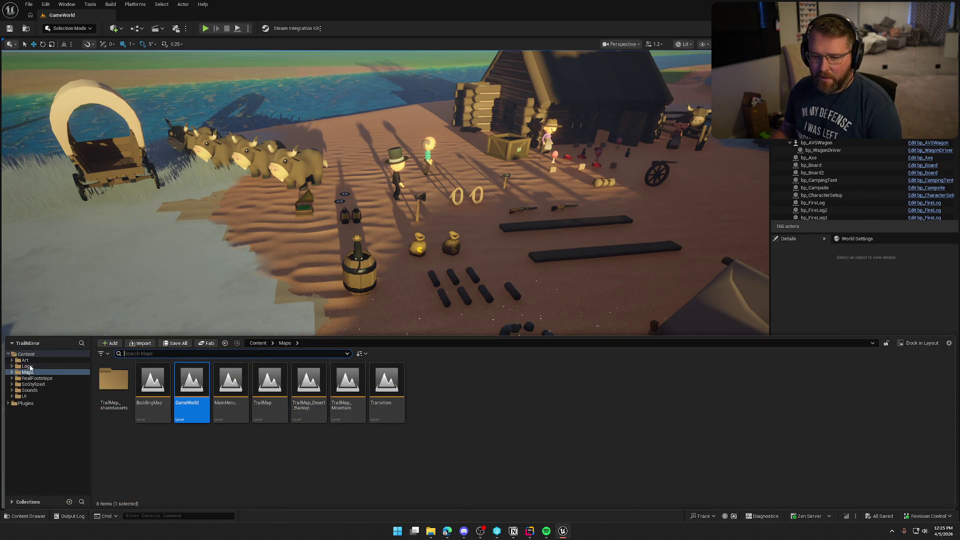
left_click(545, 389)
double_click(546, 389)
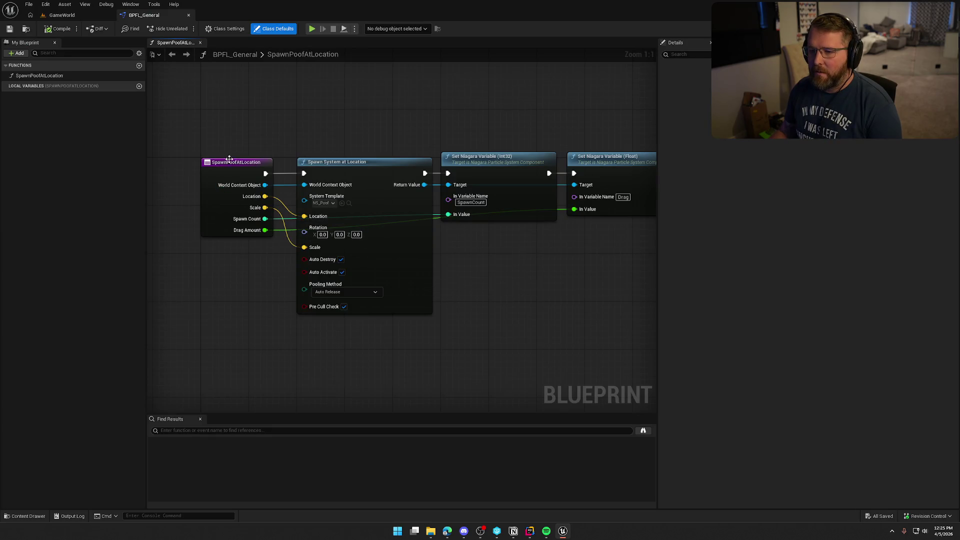
Inspect the SpawnPoofAtLocation node, close BPFL_General, and pull the viewport back over the whole camp.
left_click(229, 159)
left_click(331, 117)
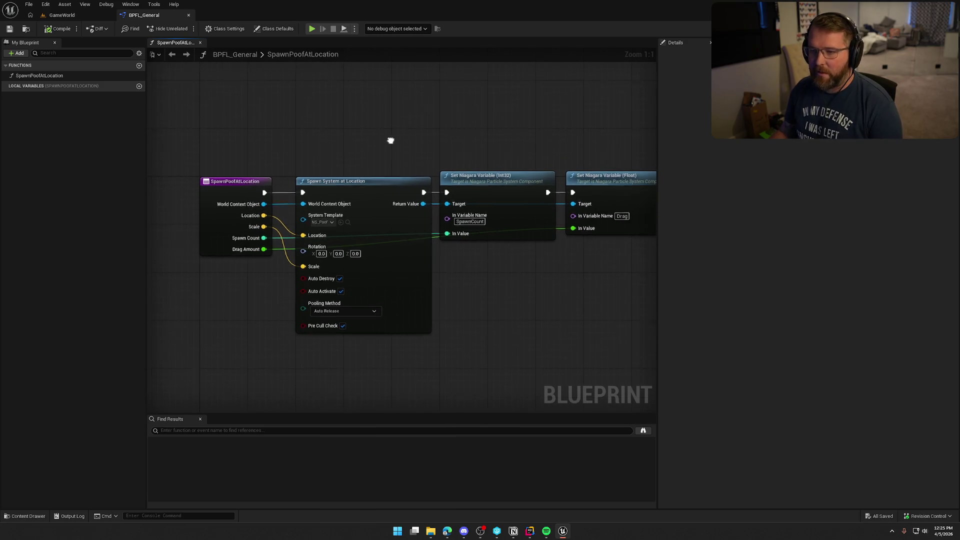
left_click(188, 15)
left_click_drag(492, 271, 492, 271)
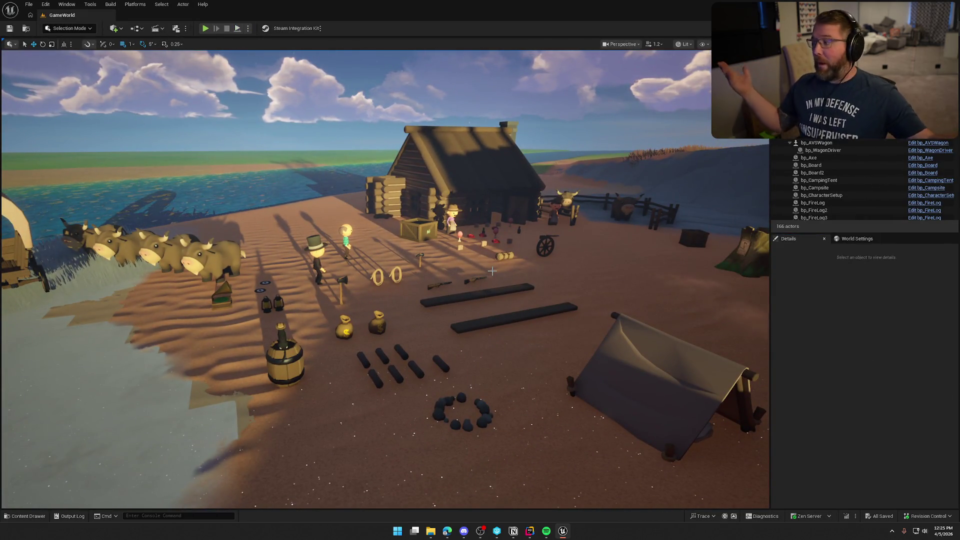